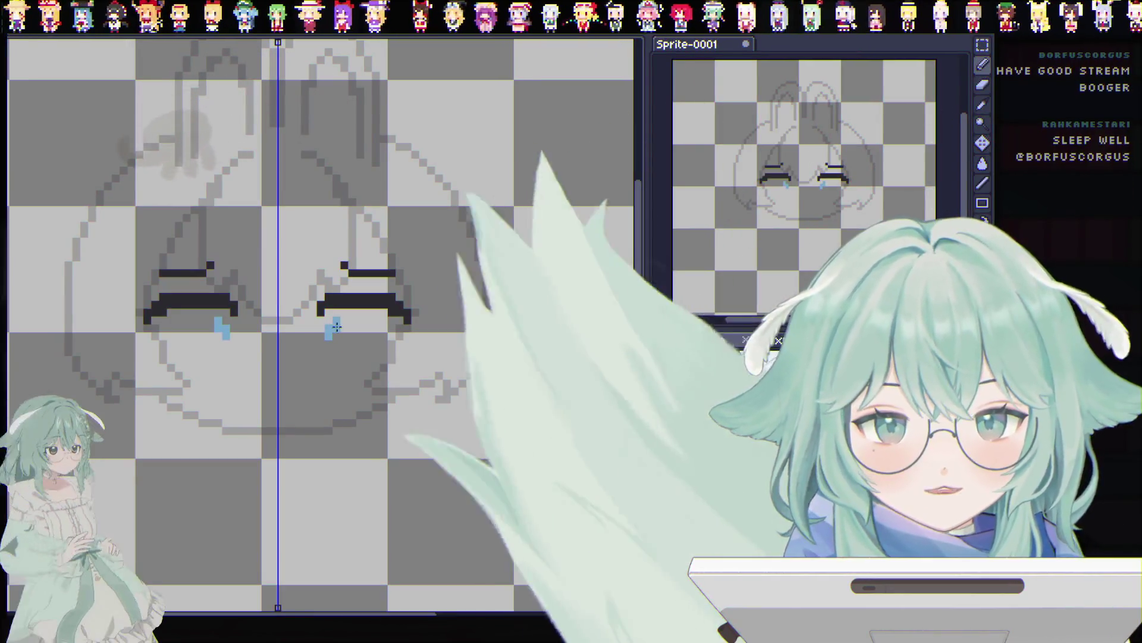
Step: Fill both tear outlines and their highlight pixels solid blue with mirrored Paint Bucket fills, then deselect
{"action": "key", "text": "ctrl+z"}
{"action": "key", "text": "ctrl+y"}
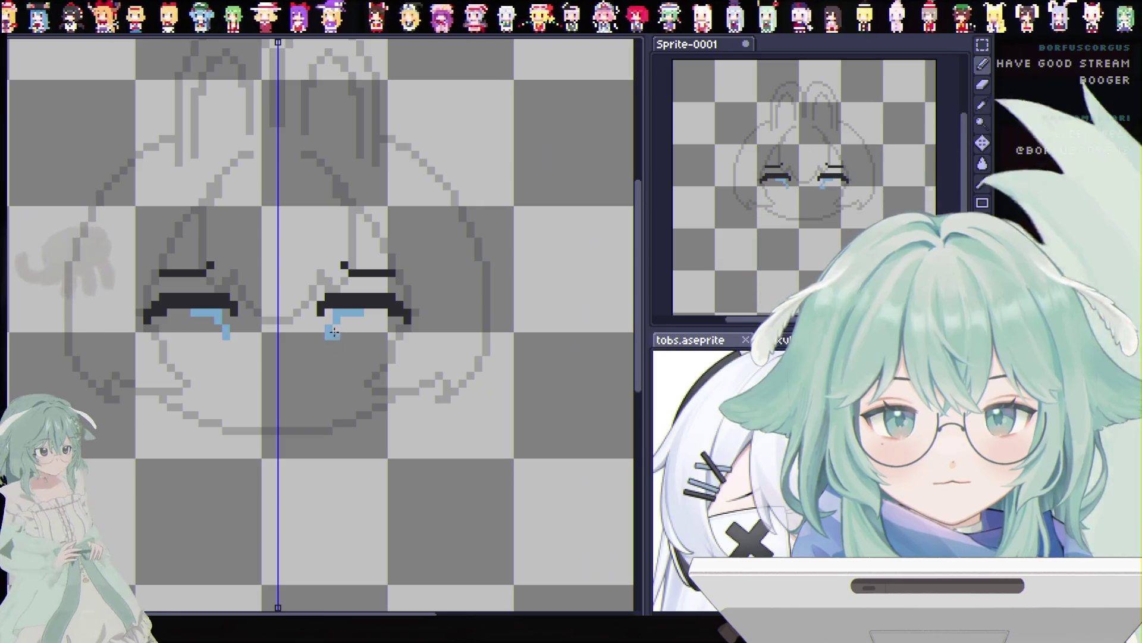
{"action": "left_click", "coordinate": [344, 328]}
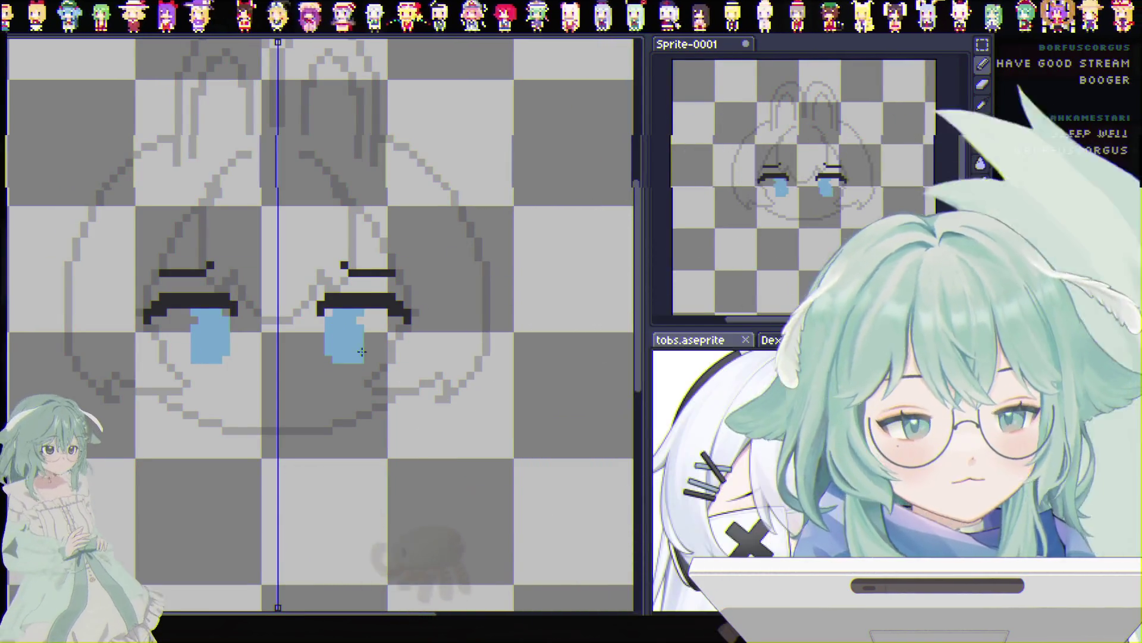
{"action": "left_click_drag", "start_coordinate": [374, 344], "coordinate": [366, 314]}
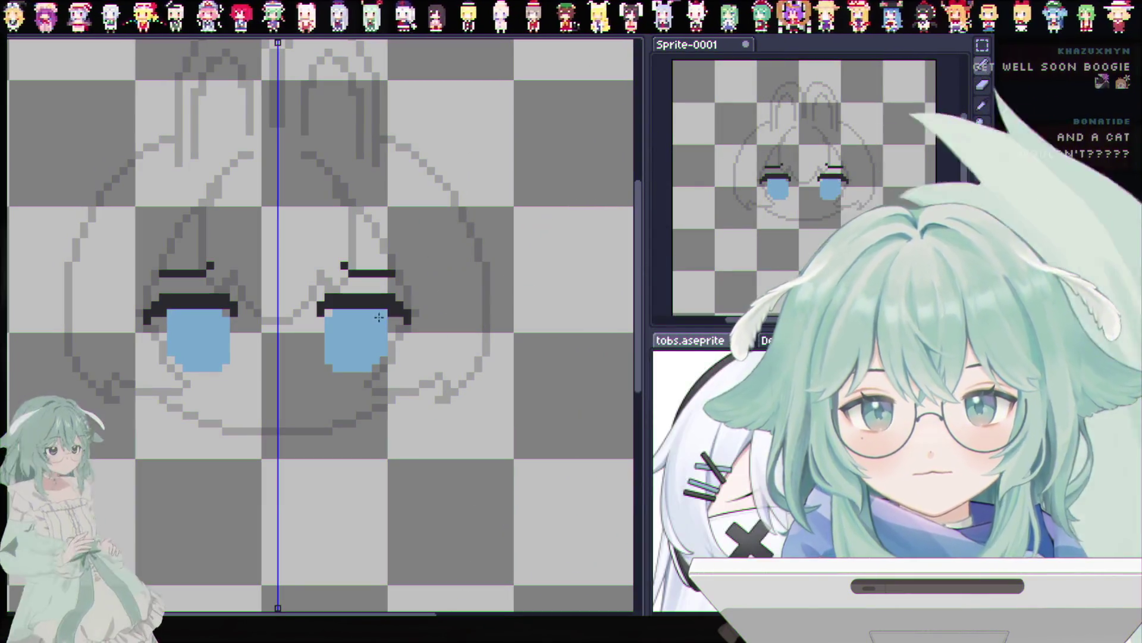
{"action": "key", "text": "ctrl+d"}
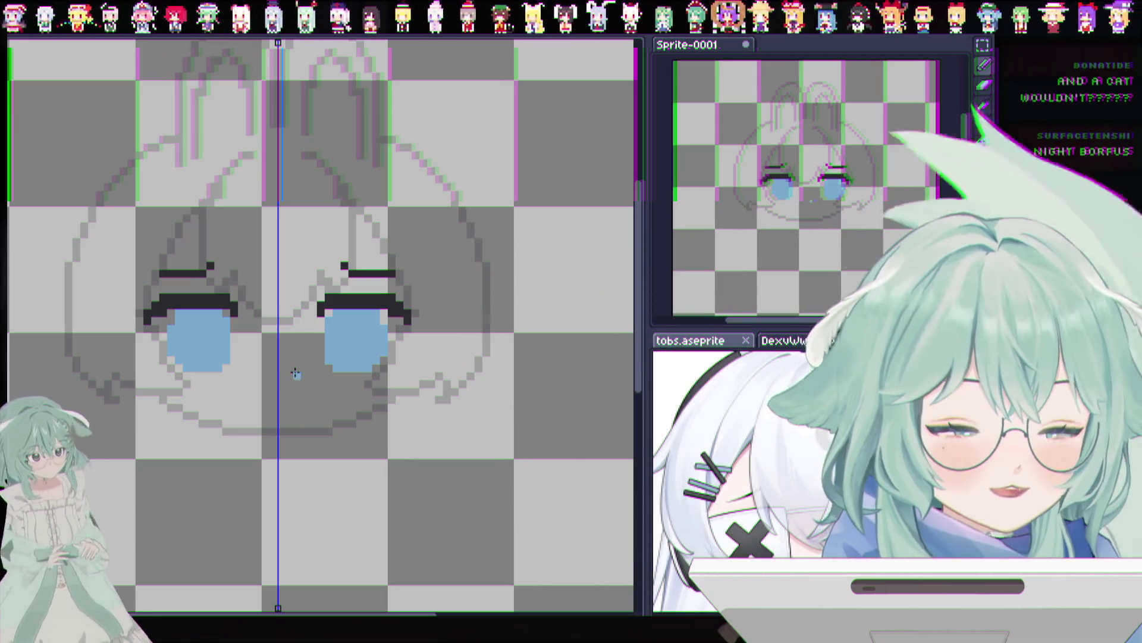
Step: Erase the inner column of both blue eyes, widen the irises one column inward, and trim their tops
{"action": "left_click", "coordinate": [298, 377]}
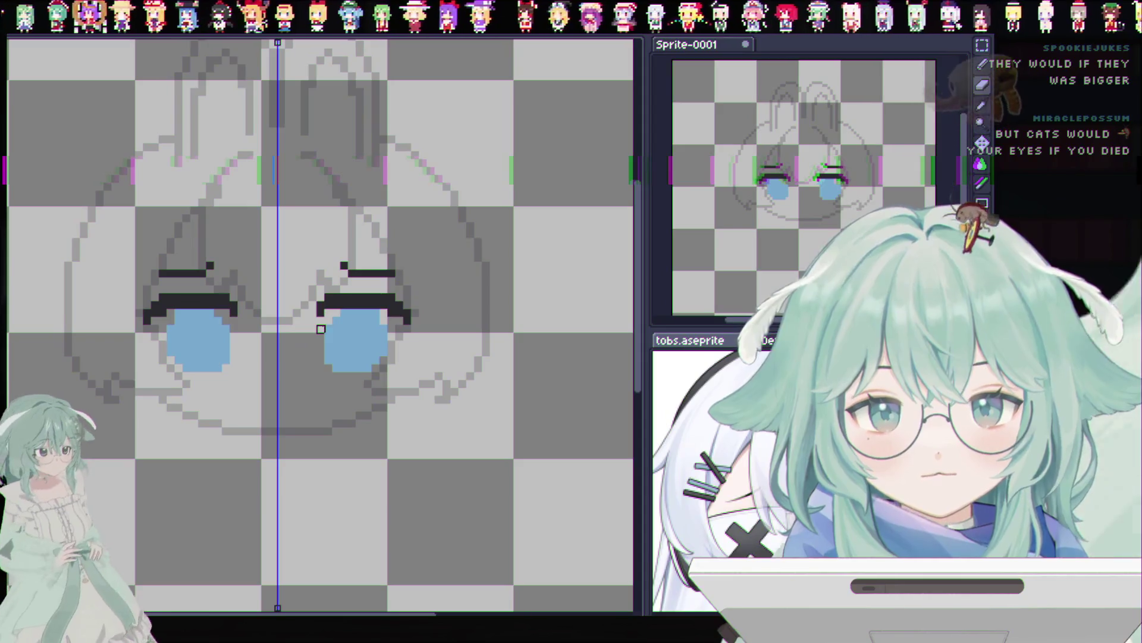
{"action": "left_click_drag", "start_coordinate": [328, 366], "coordinate": [329, 329]}
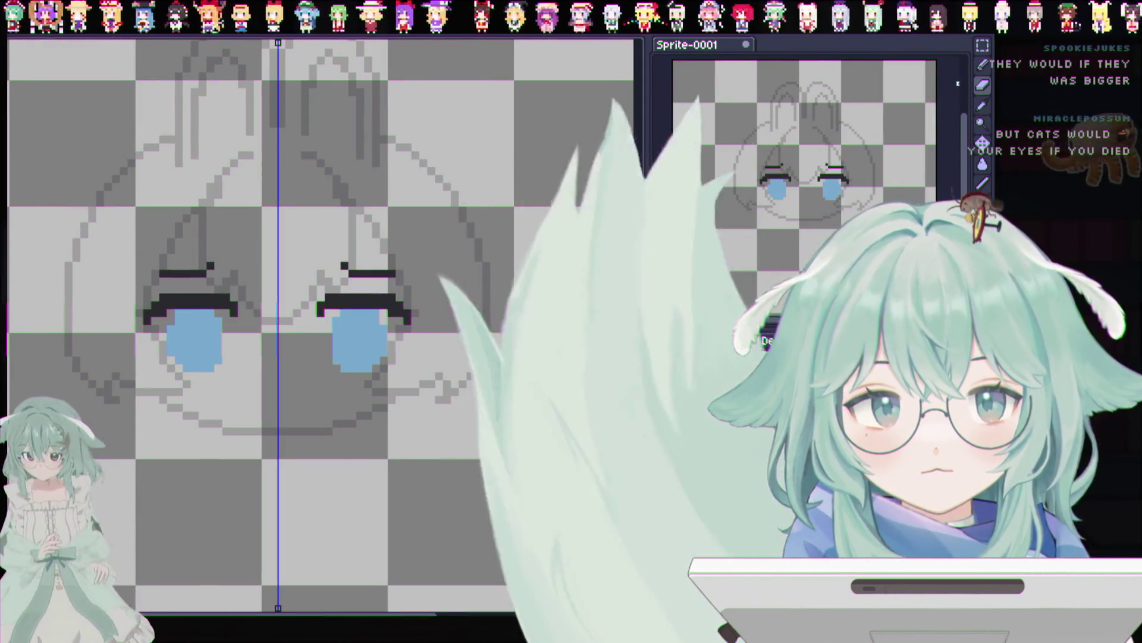
{"action": "key", "text": "b"}
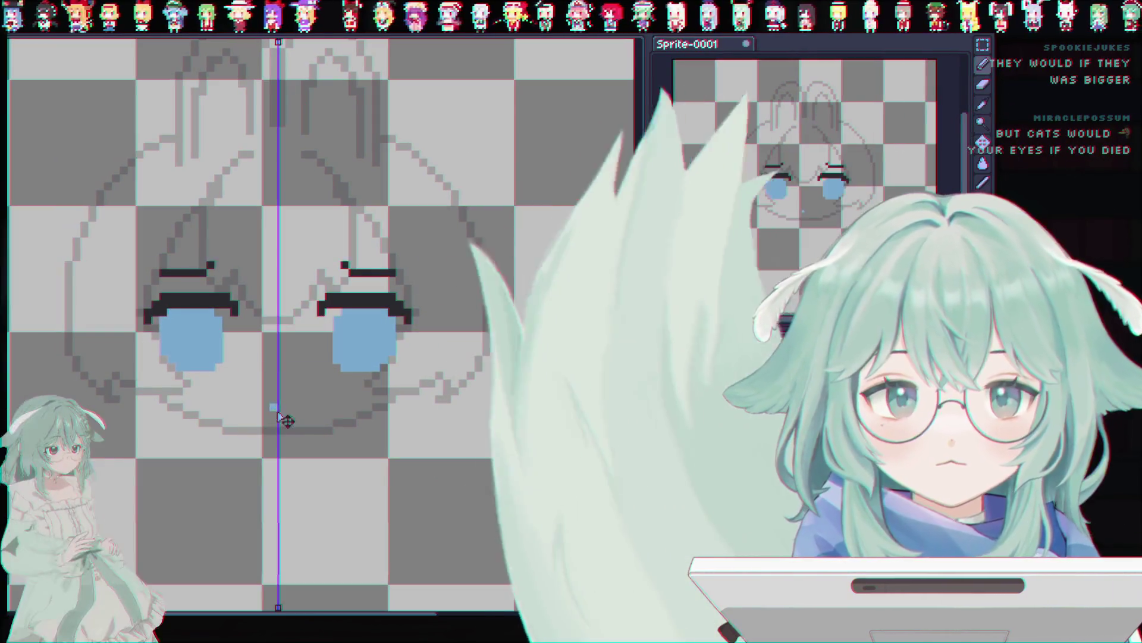
{"action": "key", "text": "ctrl"}
{"action": "left_click_drag", "start_coordinate": [329, 322], "coordinate": [329, 366]}
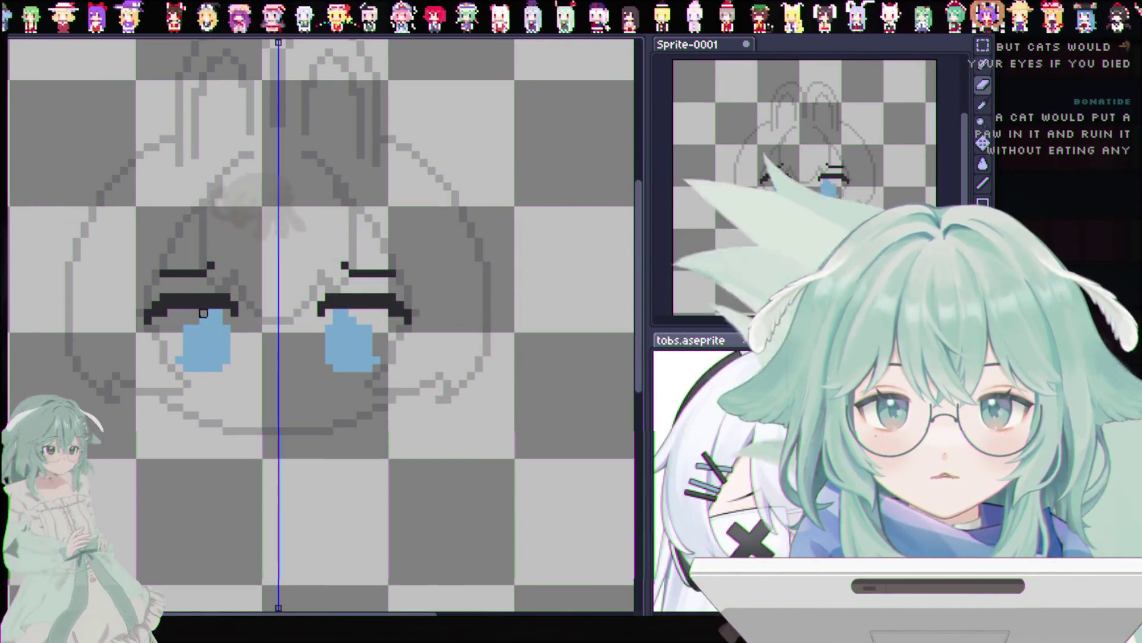
{"action": "mouse_move", "coordinate": [218, 321]}
{"action": "left_mouse_down"}
{"action": "mouse_move", "coordinate": [235, 329]}
{"action": "mouse_move", "coordinate": [179, 345]}
{"action": "left_mouse_up"}
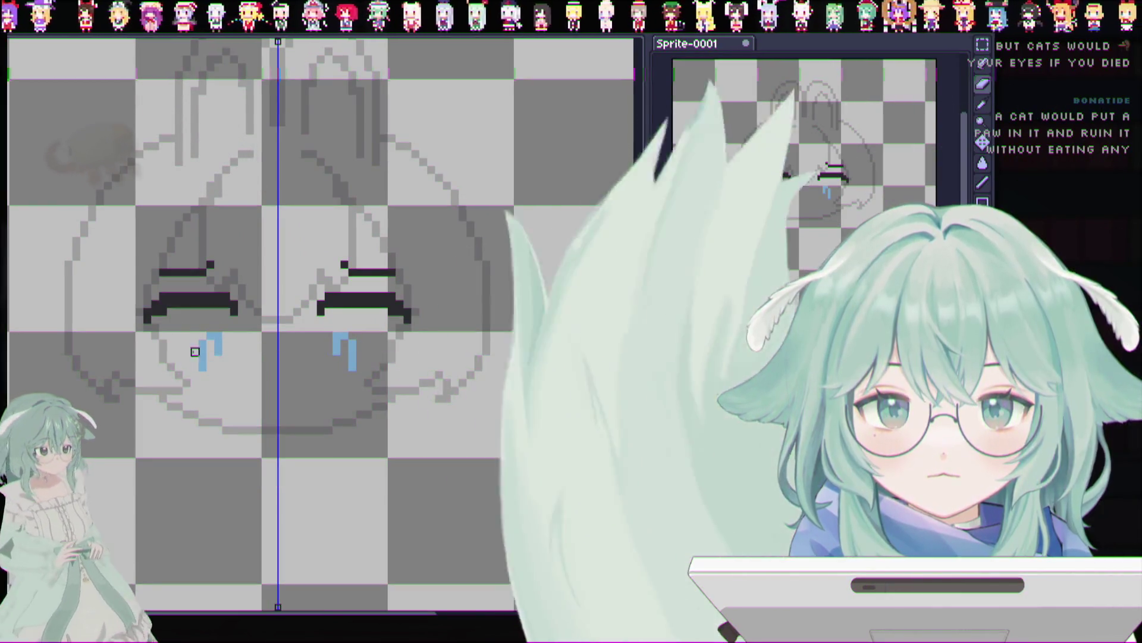
Step: Trim the tear tops, add a pixel at each lash's inner end, and extend the light-blue areas
{"action": "left_click", "coordinate": [210, 336]}
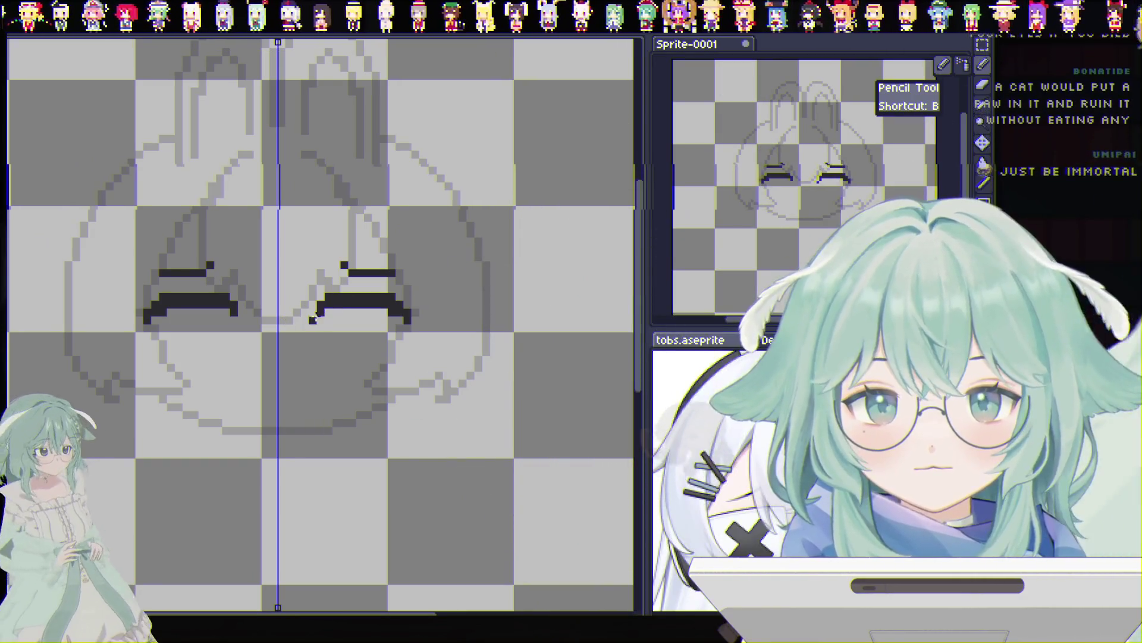
{"action": "left_click", "coordinate": [314, 312]}
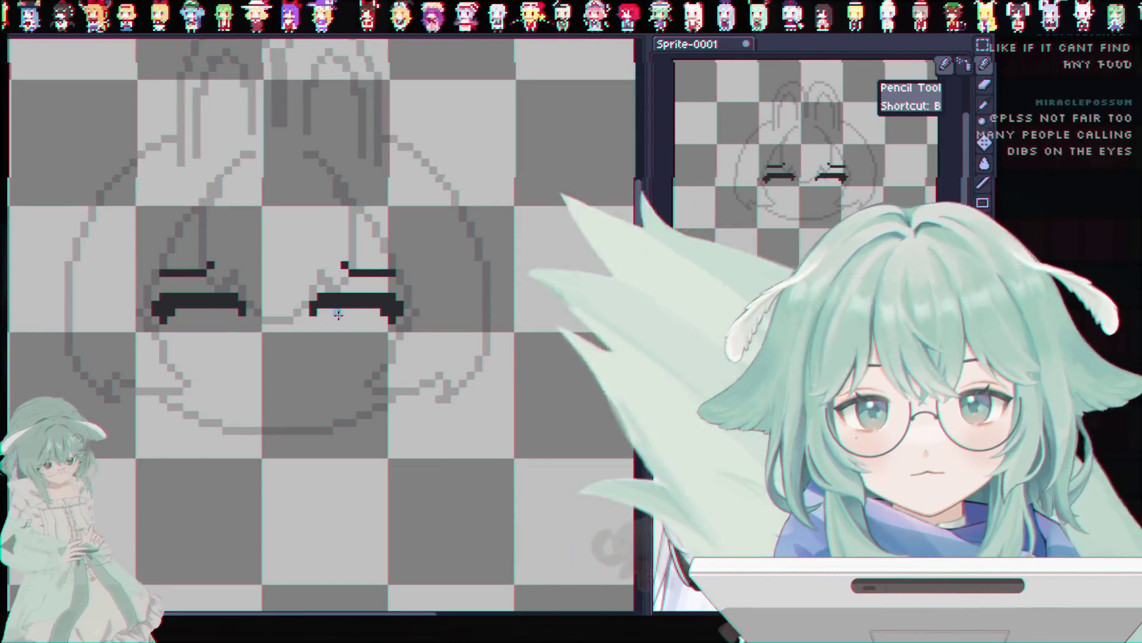
{"action": "left_click_drag", "start_coordinate": [347, 320], "coordinate": [359, 325]}
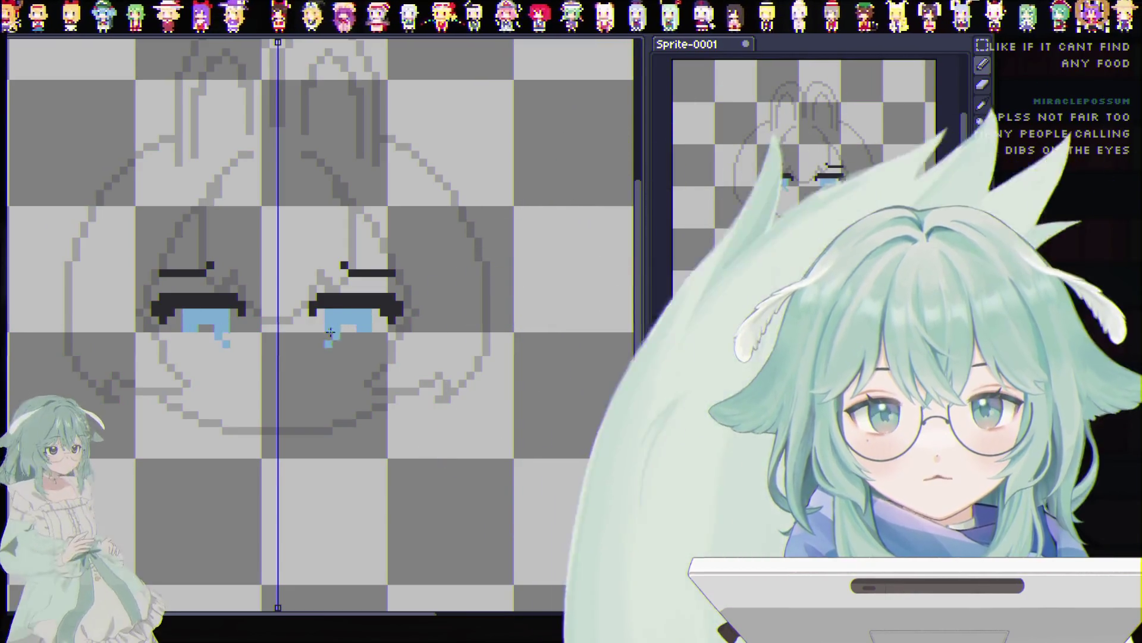
Step: Grow drip pixels under the eyes, add a blue bottom row, and redraw black vertical stripes in both eyes
{"action": "mouse_move", "coordinate": [359, 333]}
{"action": "left_mouse_down"}
{"action": "mouse_move", "coordinate": [335, 341]}
{"action": "mouse_move", "coordinate": [358, 356]}
{"action": "mouse_move", "coordinate": [377, 314]}
{"action": "left_mouse_up"}
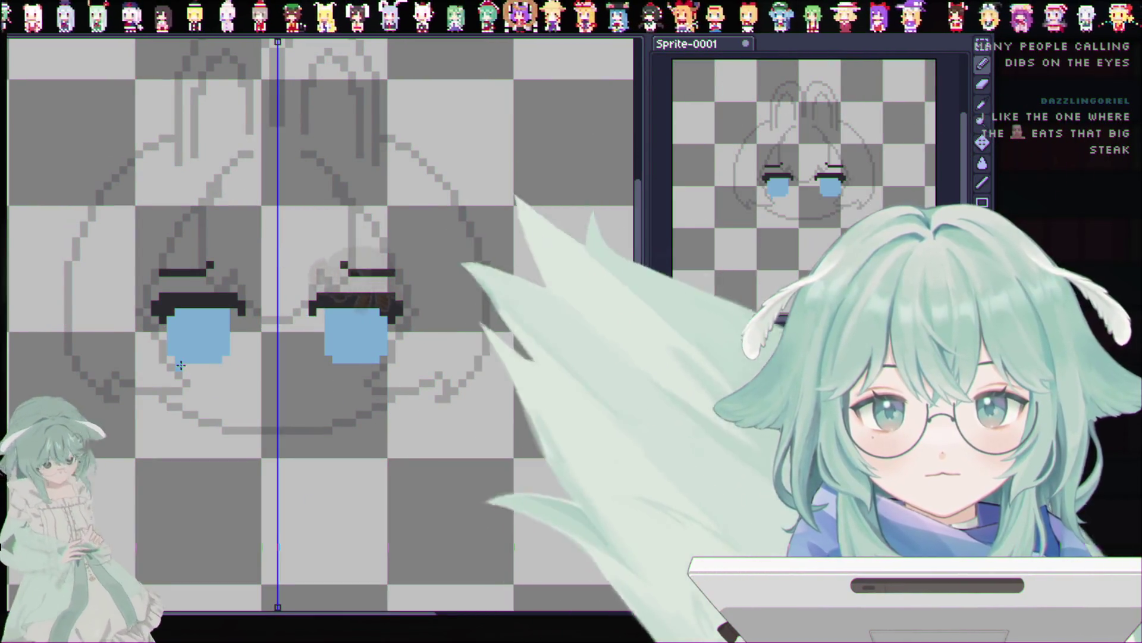
{"action": "left_click_drag", "start_coordinate": [179, 367], "coordinate": [217, 370]}
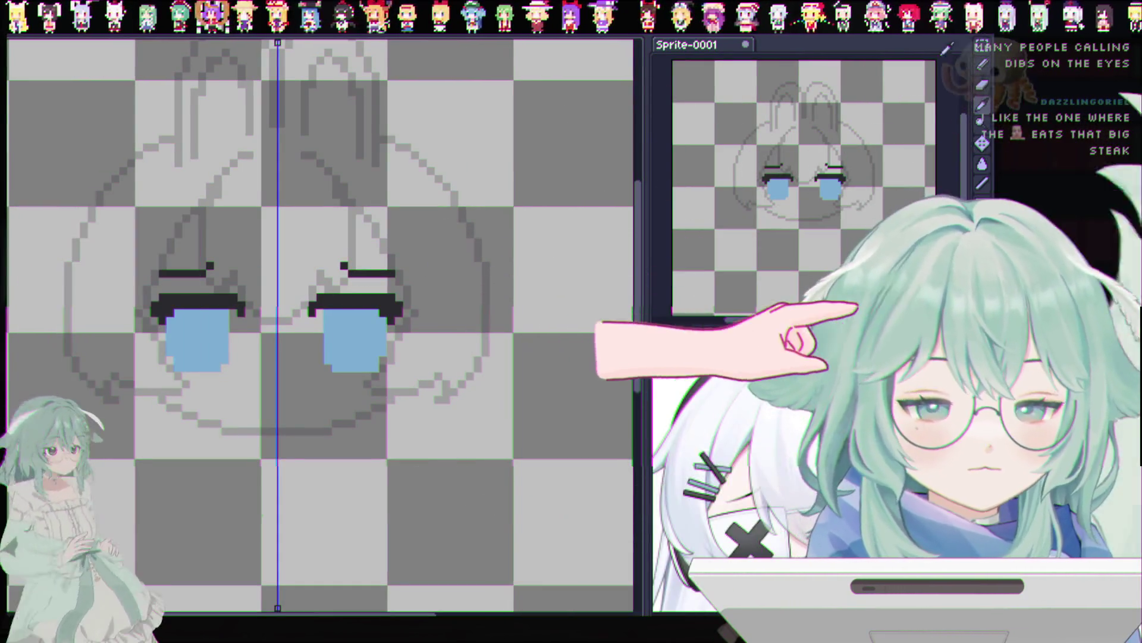
{"action": "left_click", "coordinate": [981, 66]}
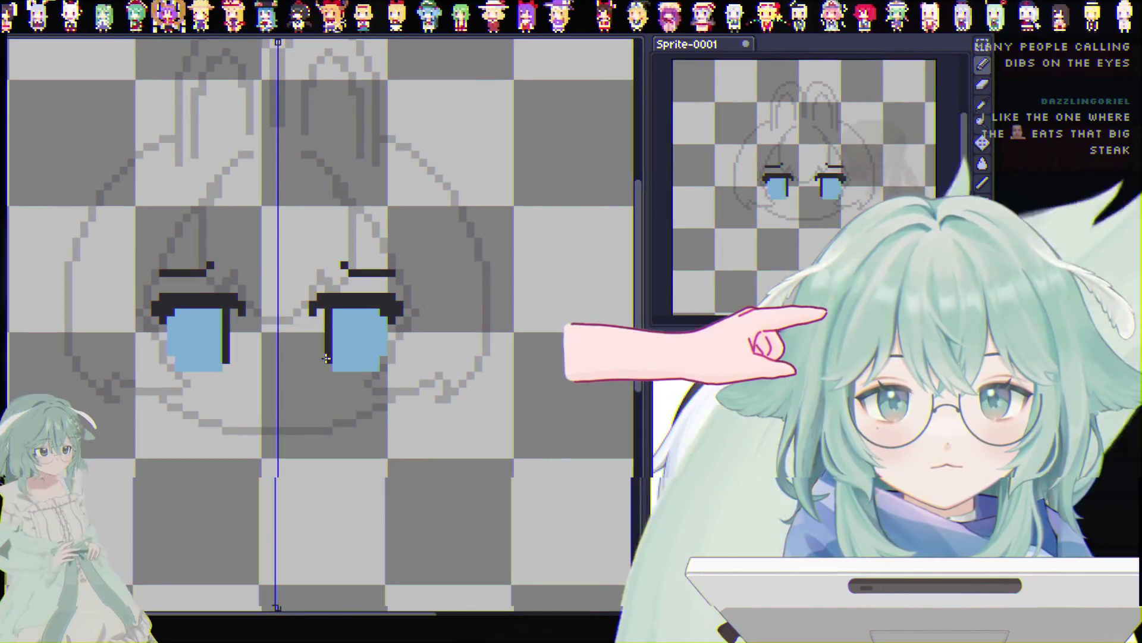
{"action": "key", "text": "ctrl+z"}
{"action": "key", "text": "ctrl+z"}
{"action": "mouse_move", "coordinate": [334, 310]}
{"action": "left_mouse_down"}
{"action": "mouse_move", "coordinate": [330, 358]}
{"action": "mouse_move", "coordinate": [377, 360]}
{"action": "left_mouse_up"}
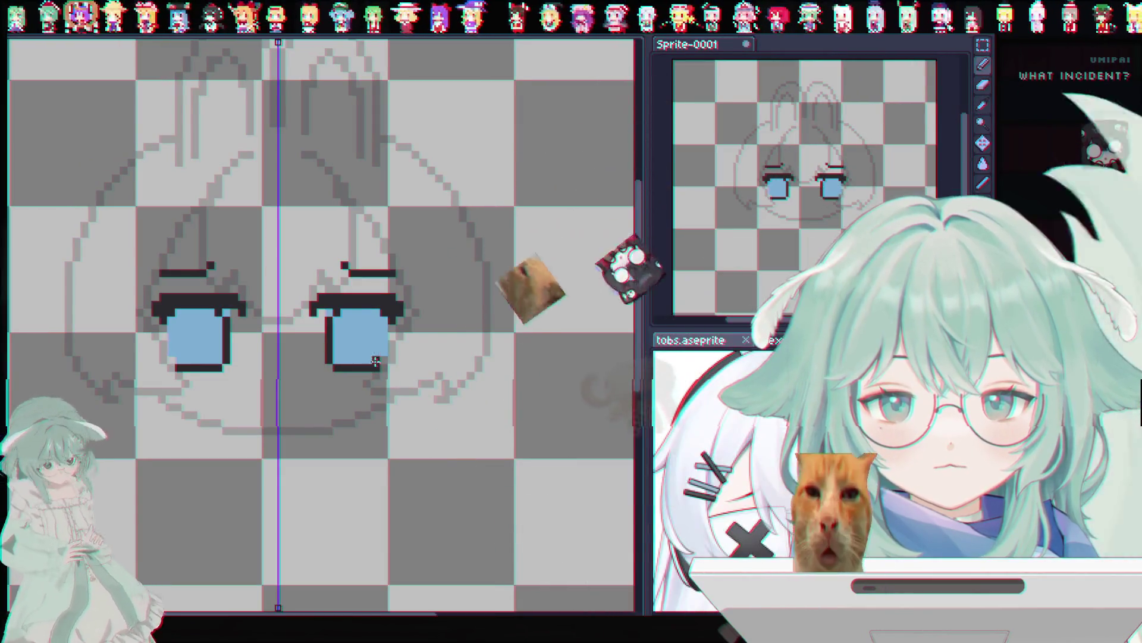
Step: Draw dark lower outlines under both eyes and dark pixels along their tops and inner corners
{"action": "mouse_move", "coordinate": [344, 376]}
{"action": "left_mouse_down"}
{"action": "mouse_move", "coordinate": [381, 374]}
{"action": "mouse_move", "coordinate": [392, 325]}
{"action": "left_mouse_up"}
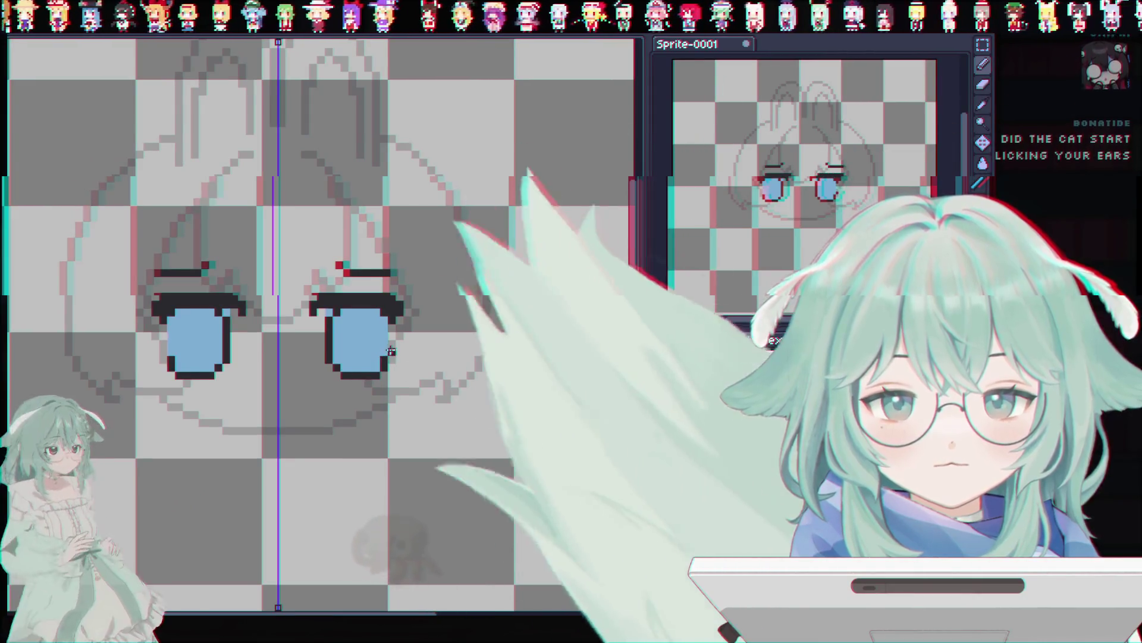
{"action": "key", "text": "e"}
{"action": "key", "text": "i"}
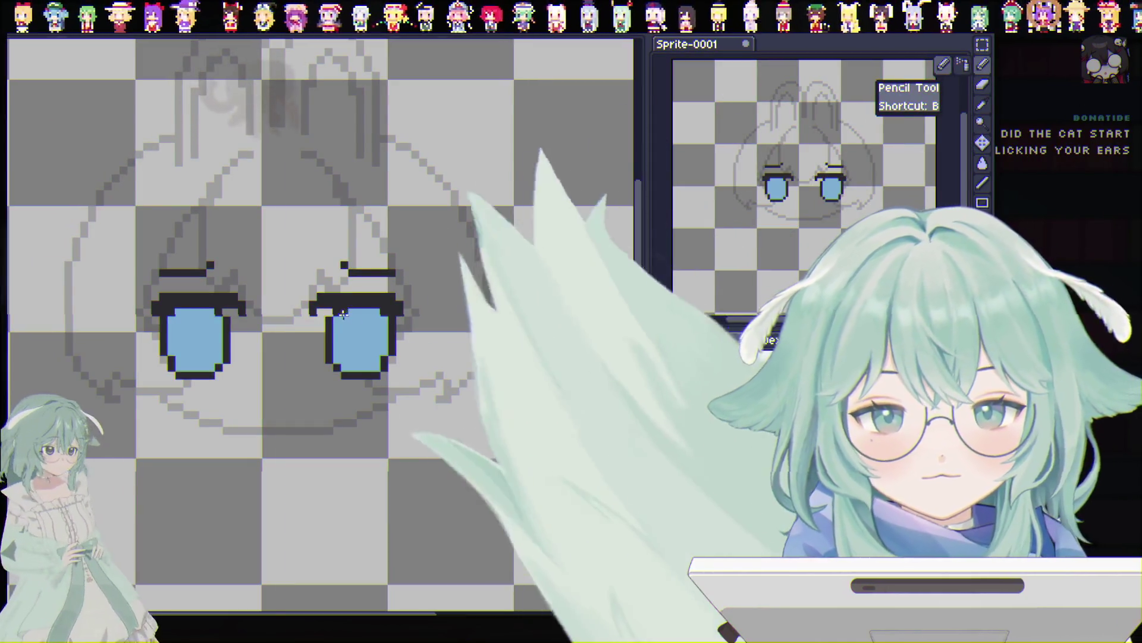
{"action": "left_click", "coordinate": [374, 315]}
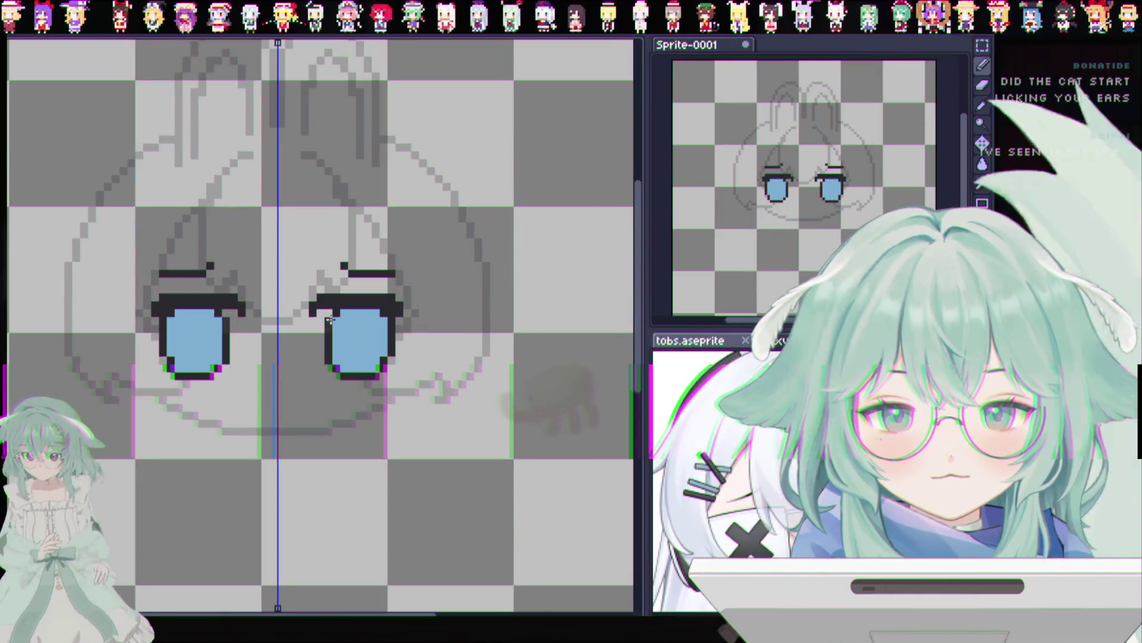
{"action": "left_click", "coordinate": [347, 314]}
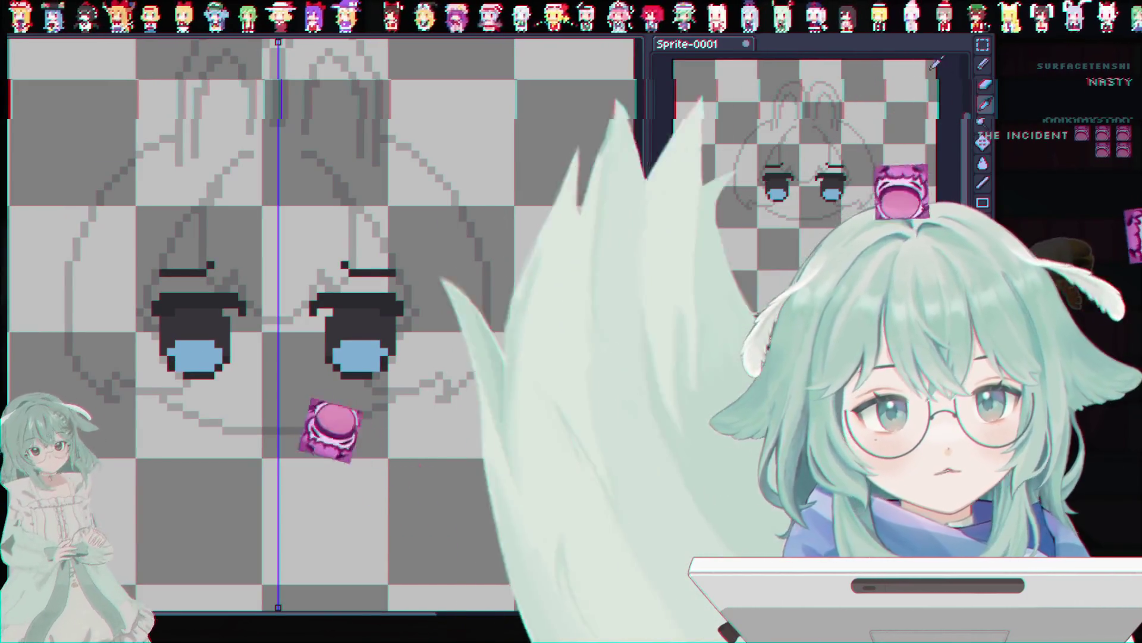
Step: Shade the upper part of each eye dark with the Eraser and Eyedropper, leaving a blue band below
{"action": "left_click", "coordinate": [982, 67]}
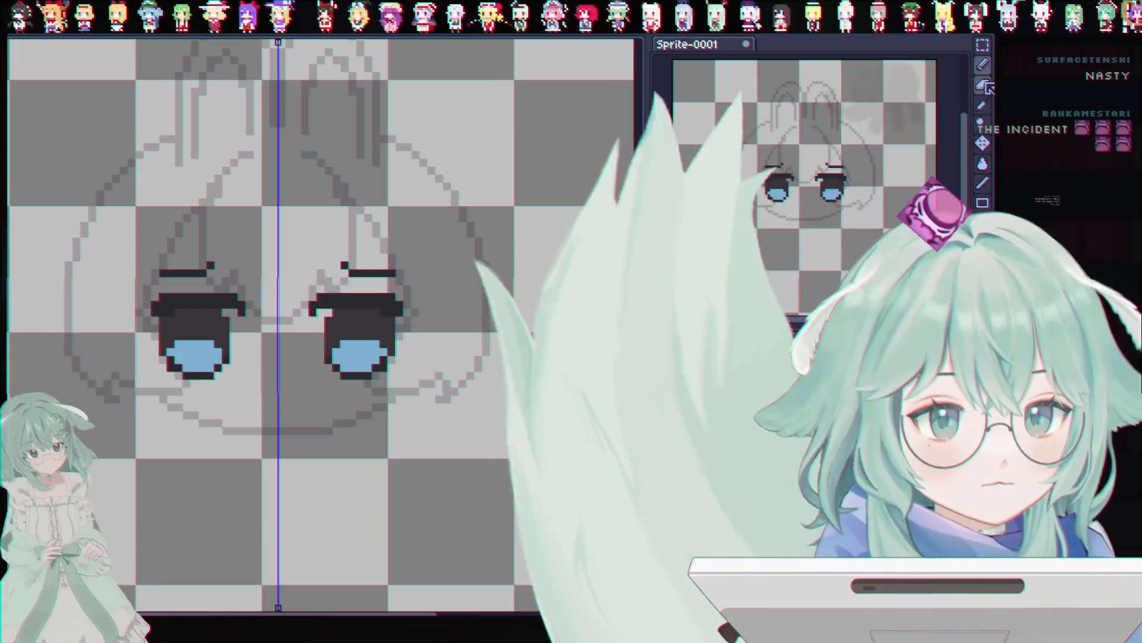
{"action": "left_click", "coordinate": [983, 85]}
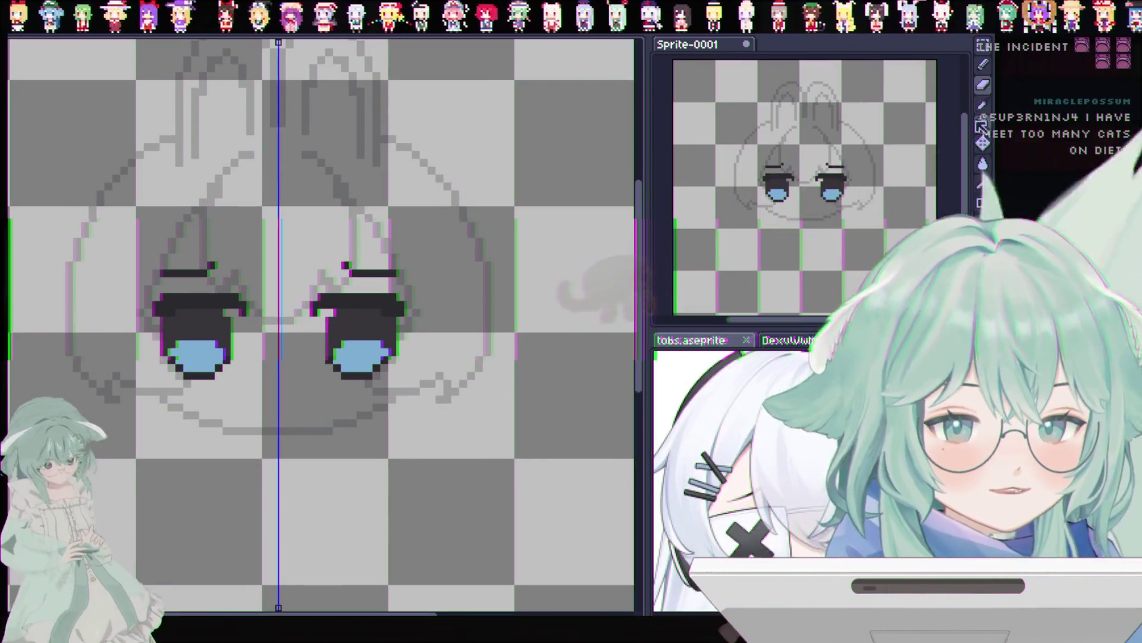
{"action": "key", "text": "i"}
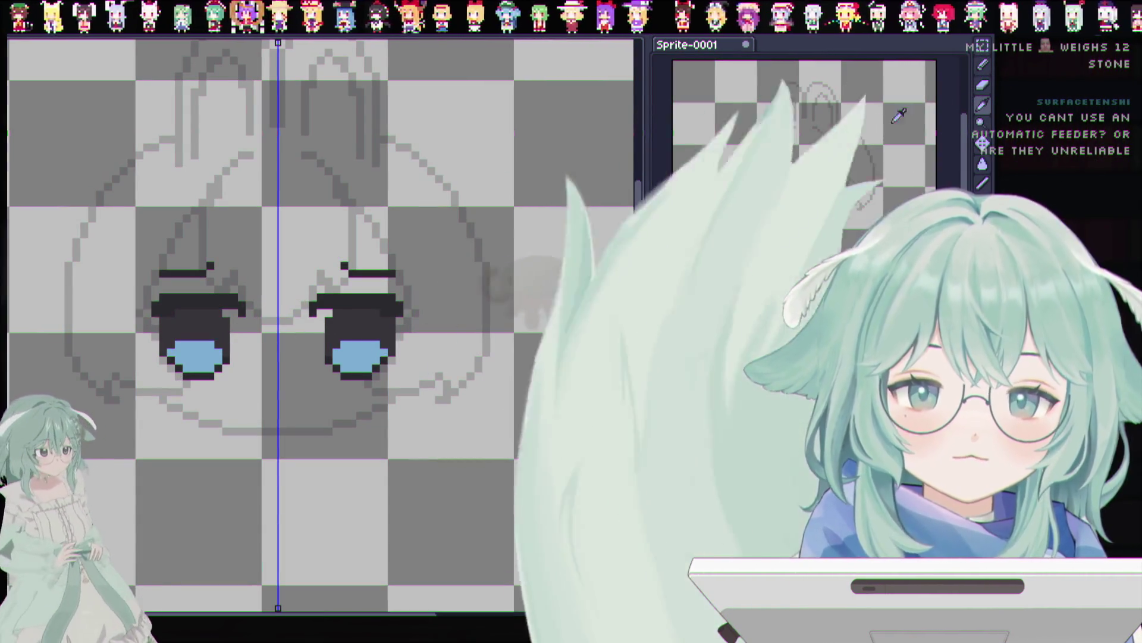
Step: Switch to the Pencil to draw white rims along the lower outer edges of both eyes
{"action": "key", "text": "b"}
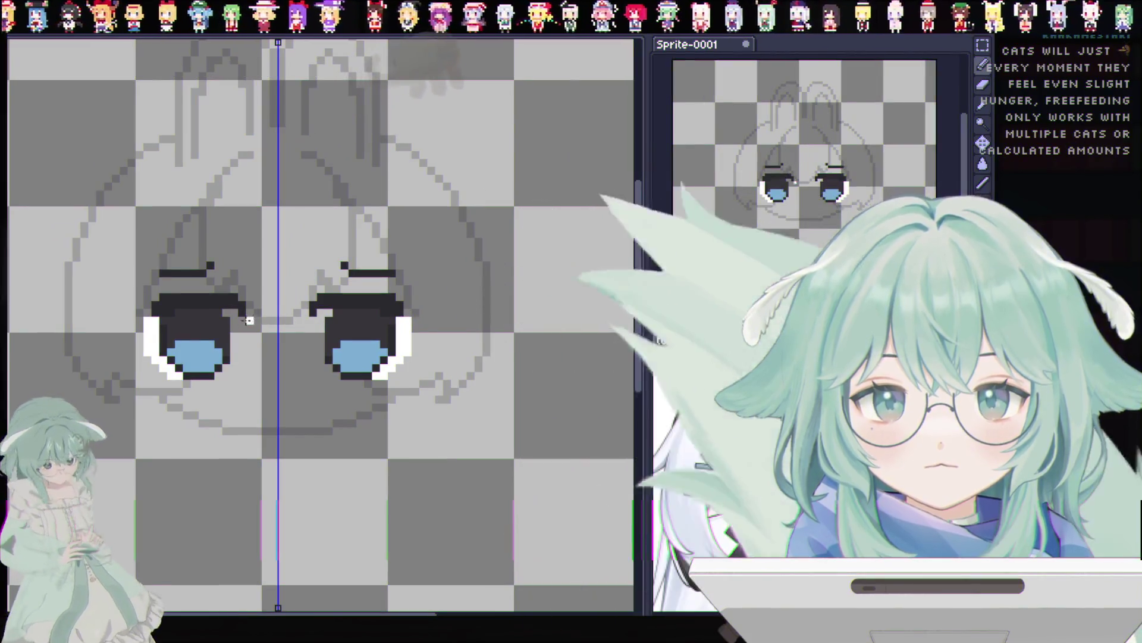
Step: Add white rim pixels up the sides of both eyes, starting at the left eye's top-right
{"action": "left_click", "coordinate": [228, 313]}
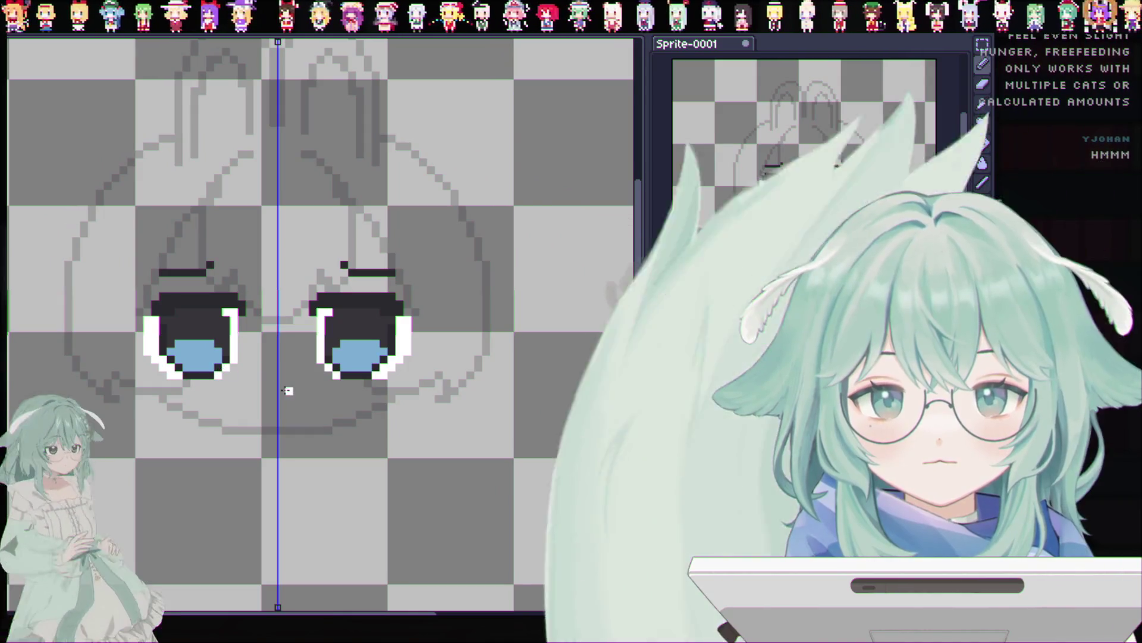
{"action": "key", "text": "alt"}
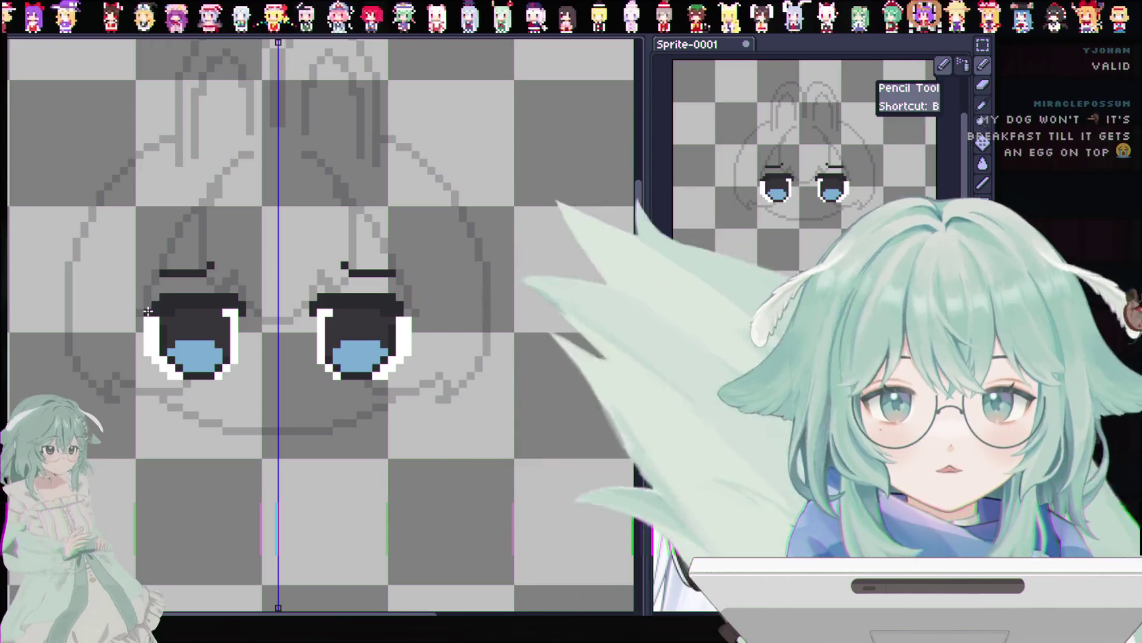
Step: Draw mirrored dark lash pixels along the outer edges and corners of both eyes
{"action": "left_click_drag", "start_coordinate": [139, 319], "coordinate": [137, 338]}
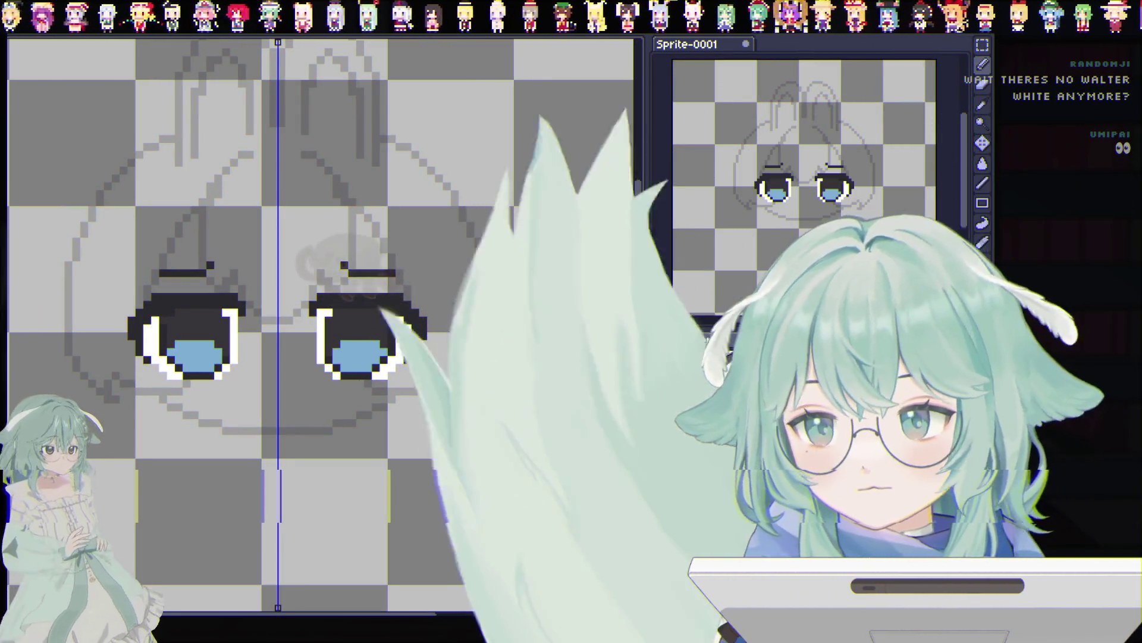
Step: Place a dark pixel on the lower-left outline of the bunny face
{"action": "left_click", "coordinate": [139, 406]}
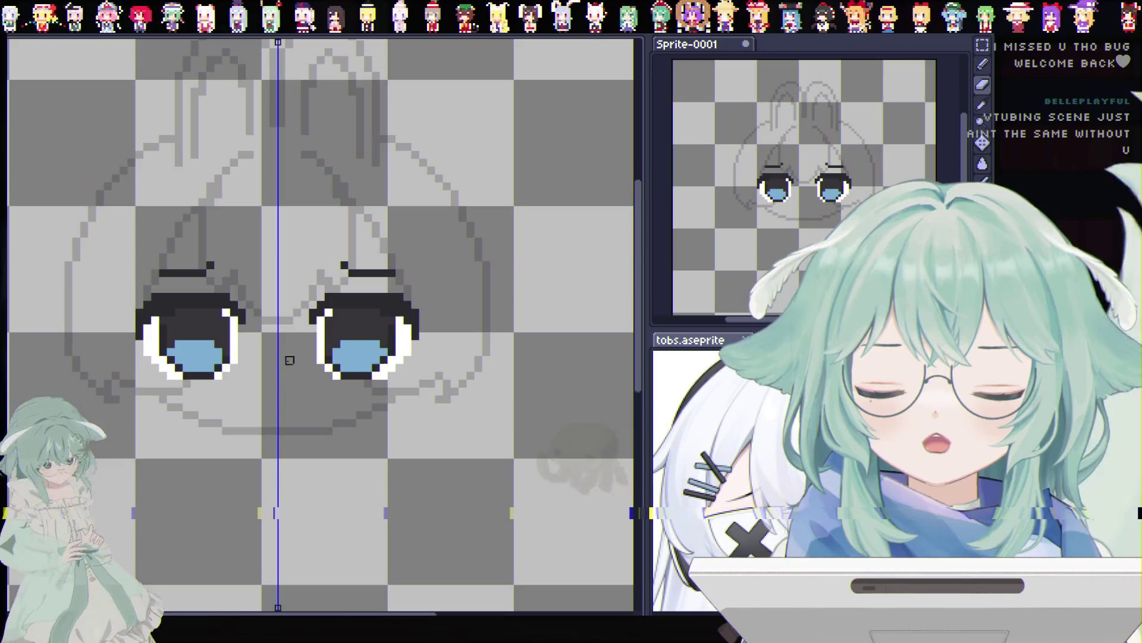
{"action": "left_click", "coordinate": [982, 44]}
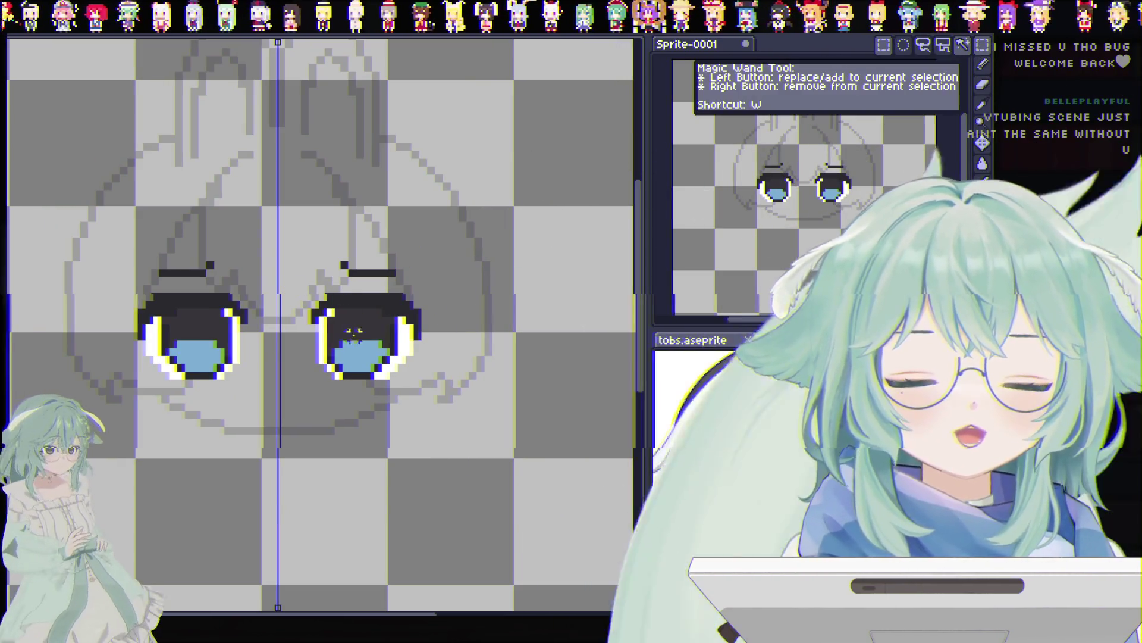
Step: Marquee-select the lower area of both eyes and nudge it up one pixel
{"action": "left_click_drag", "start_coordinate": [145, 395], "coordinate": [410, 396]}
{"action": "left_click_drag", "start_coordinate": [145, 360], "coordinate": [211, 360]}
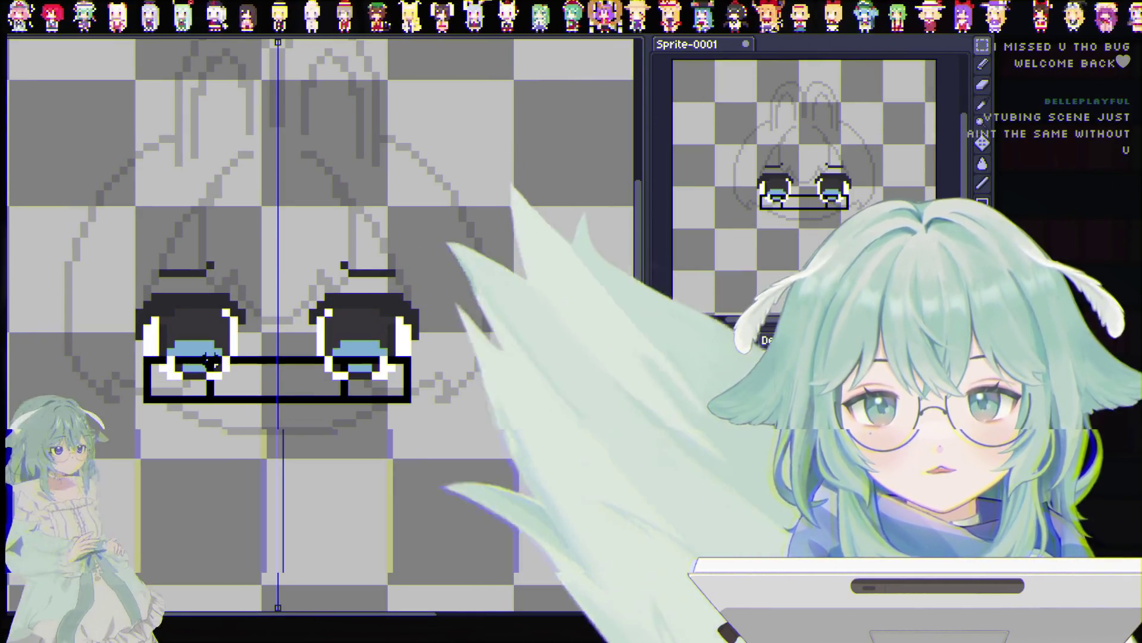
{"action": "key", "text": "Up"}
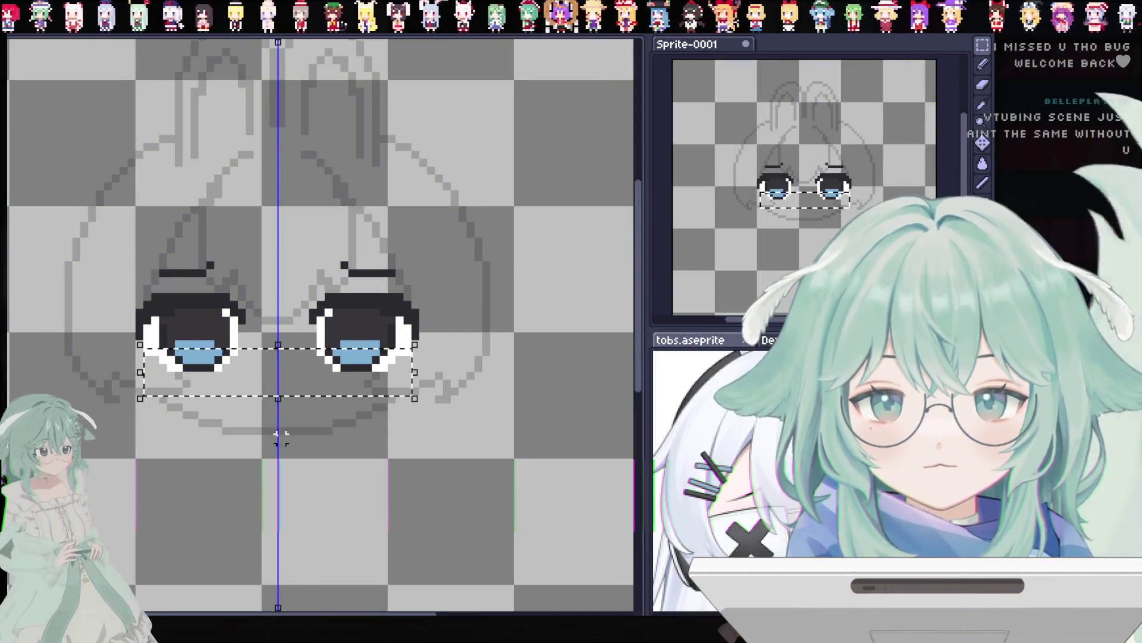